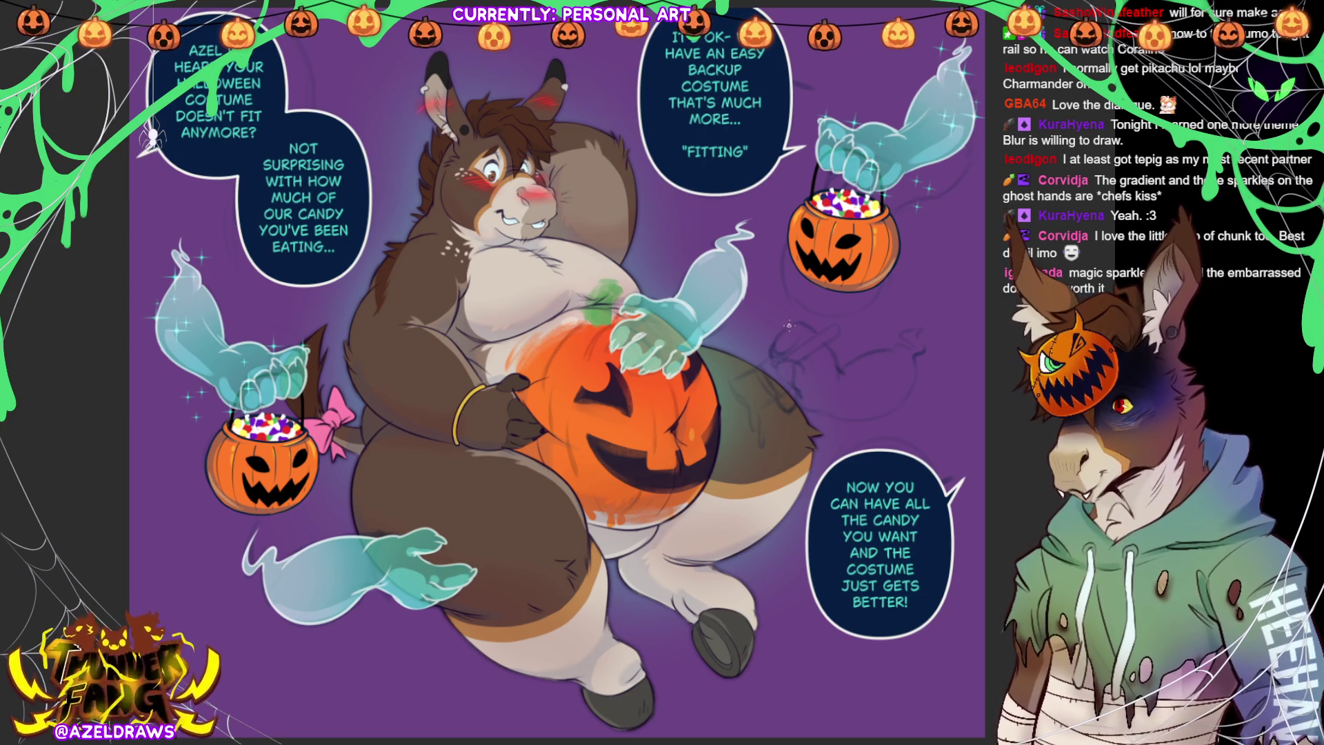
# Sketch the third ghost's body right of the belly, with a curving arm reaching toward it.
pyautogui.moveTo(784, 324)
pyautogui.mouseDown()
pyautogui.moveTo(770, 353)
pyautogui.moveTo(807, 322)
pyautogui.moveTo(843, 364)
pyautogui.moveTo(919, 343)
pyautogui.moveTo(907, 333)
pyautogui.moveTo(927, 322)
pyautogui.moveTo(926, 349)
pyautogui.mouseUp()
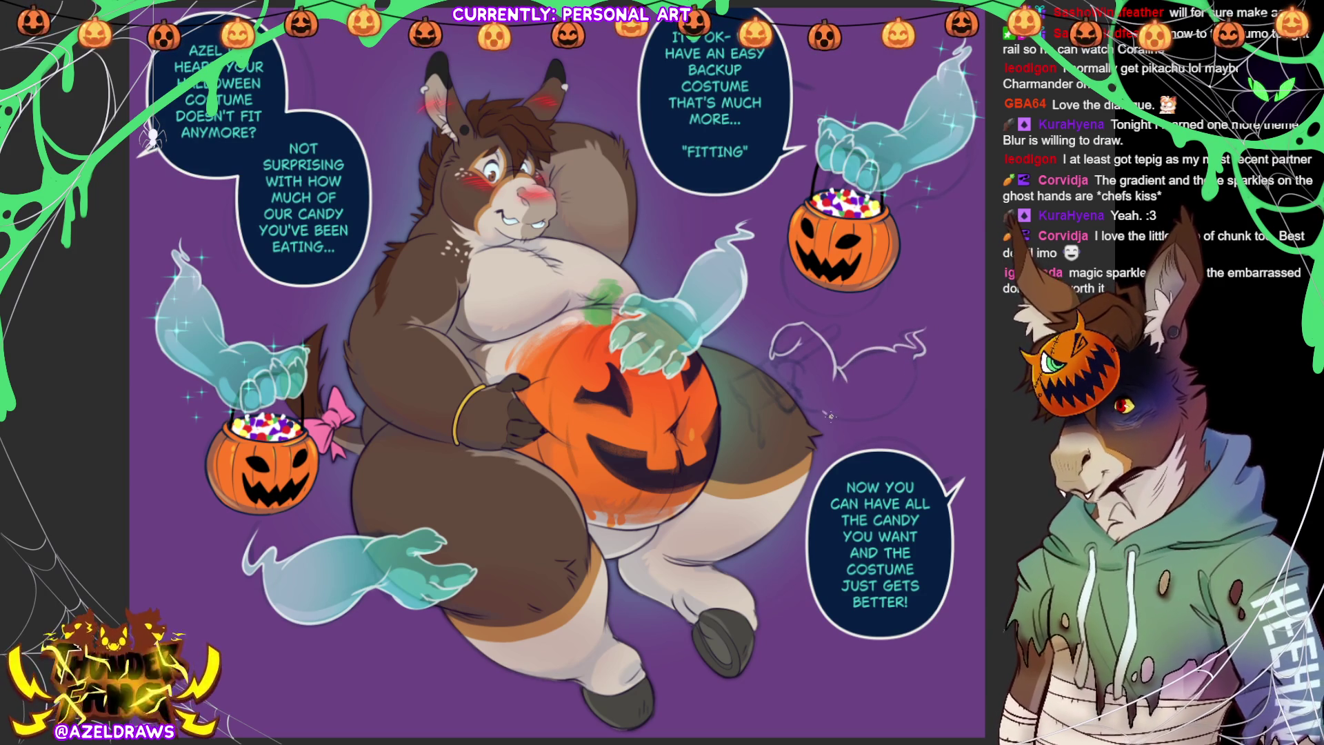
pyautogui.moveTo(830, 415)
pyautogui.mouseDown()
pyautogui.moveTo(879, 417)
pyautogui.moveTo(916, 352)
pyautogui.mouseUp()
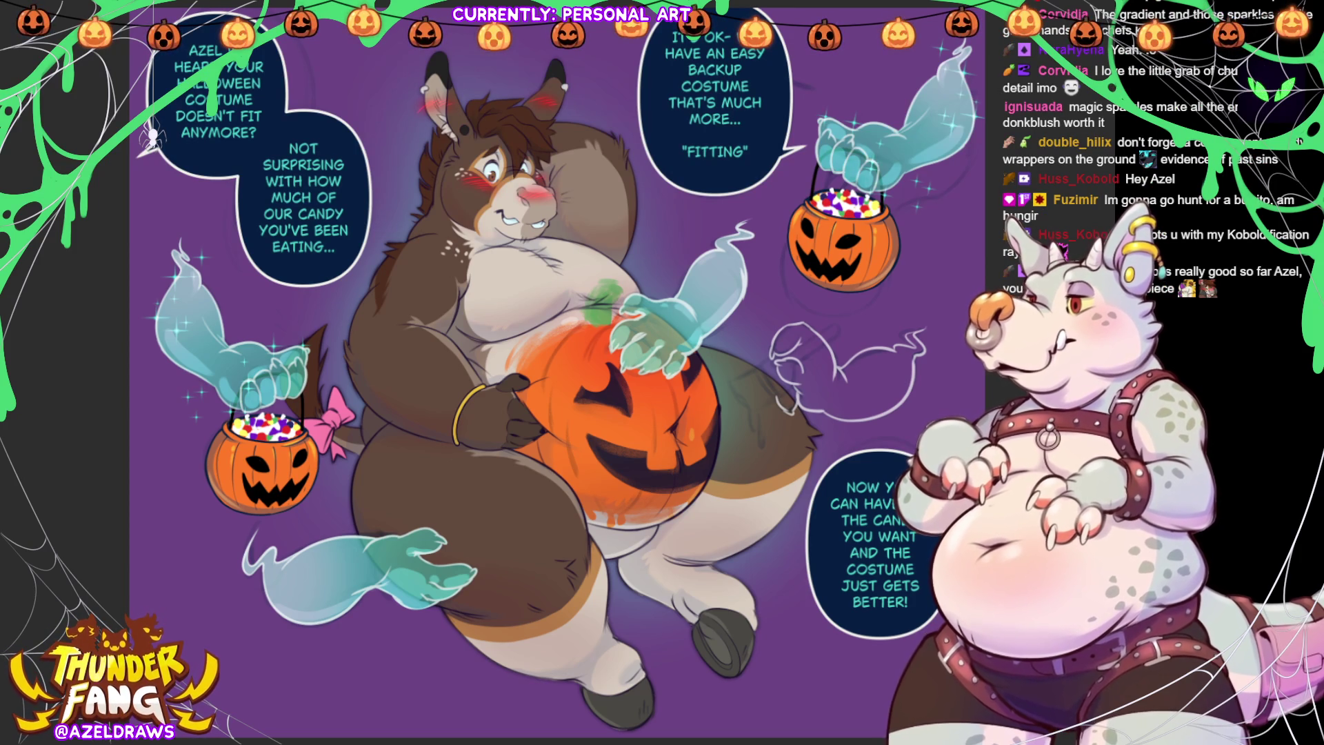
# Start inking the ghost's head outline with the G-pen on a new layer.
pyautogui.click(345, 563)
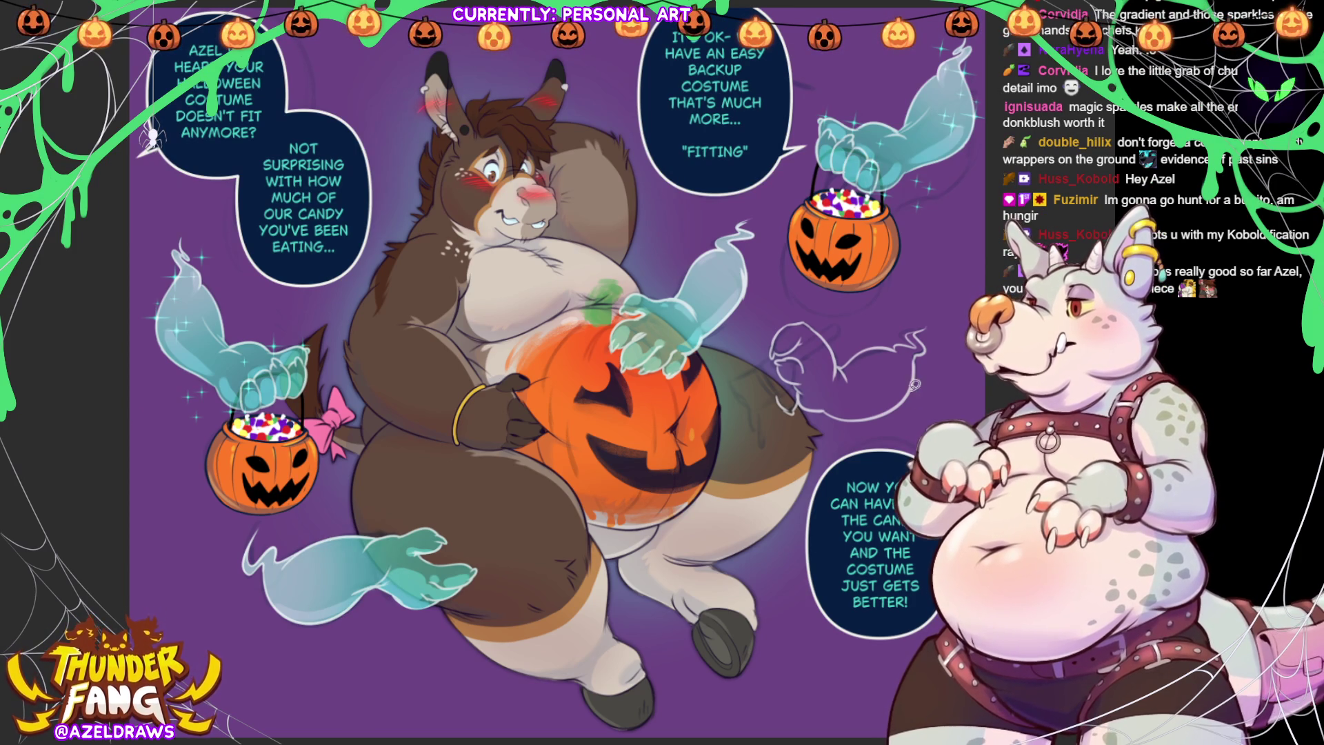
pyautogui.moveTo(807, 315)
pyautogui.mouseDown()
pyautogui.moveTo(777, 335)
pyautogui.moveTo(773, 350)
pyautogui.moveTo(820, 326)
pyautogui.moveTo(808, 317)
pyautogui.moveTo(778, 360)
pyautogui.moveTo(786, 374)
pyautogui.moveTo(819, 380)
pyautogui.moveTo(839, 358)
pyautogui.moveTo(822, 325)
pyautogui.moveTo(783, 345)
pyautogui.moveTo(856, 355)
pyautogui.moveTo(874, 343)
pyautogui.moveTo(887, 391)
pyautogui.moveTo(842, 367)
pyautogui.moveTo(900, 340)
pyautogui.moveTo(915, 342)
pyautogui.moveTo(919, 360)
pyautogui.moveTo(801, 387)
pyautogui.moveTo(805, 403)
pyautogui.moveTo(858, 414)
pyautogui.moveTo(886, 386)
pyautogui.moveTo(849, 366)
pyautogui.moveTo(798, 374)
pyautogui.mouseUp()
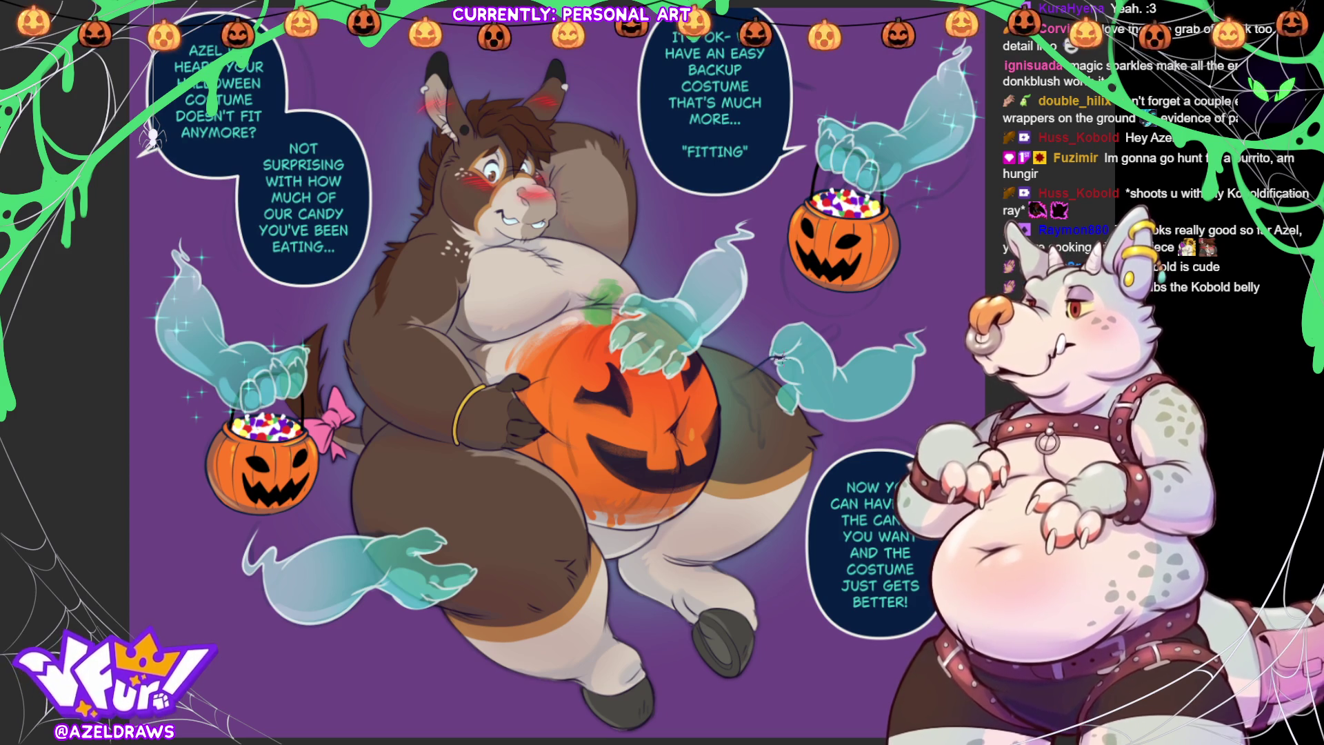
# Ink the ghost's arm reaching toward the belly and add line work along it.
pyautogui.moveTo(786, 355)
pyautogui.mouseDown()
pyautogui.moveTo(839, 330)
pyautogui.moveTo(779, 401)
pyautogui.mouseUp()
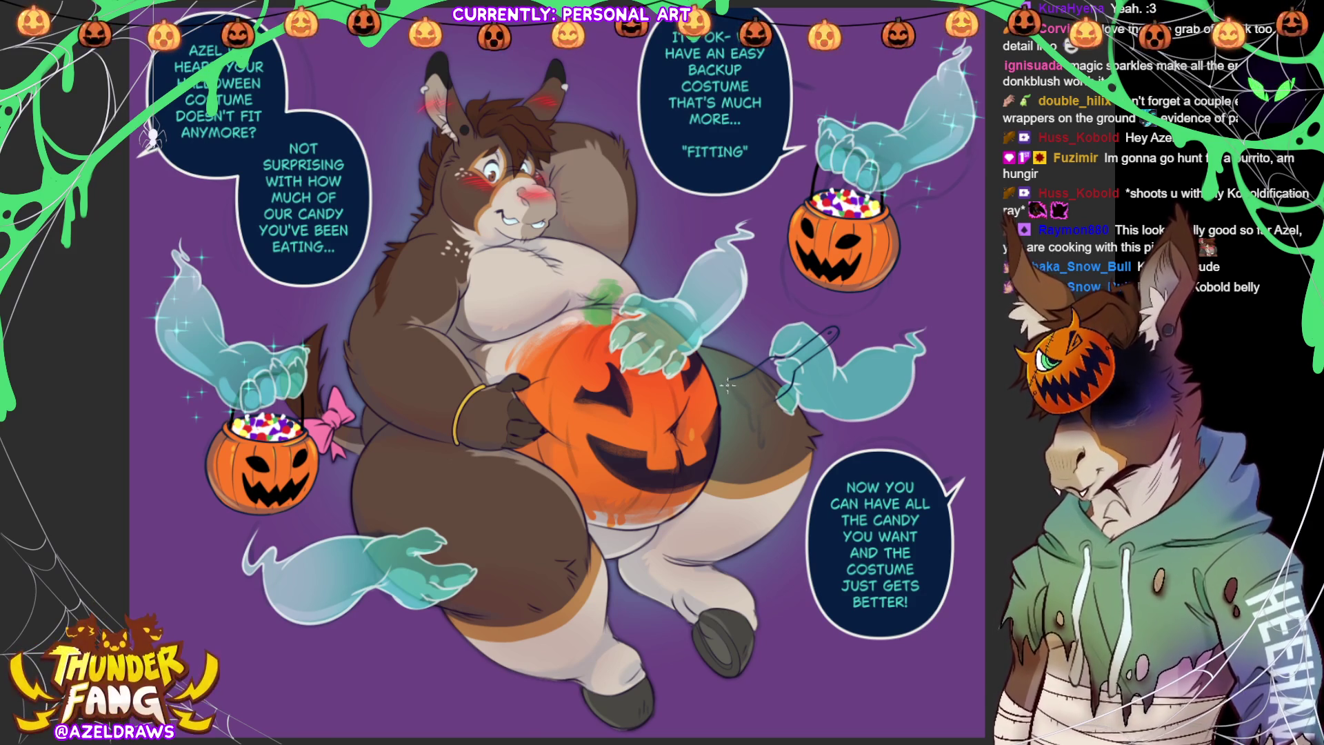
pyautogui.moveTo(727, 384)
pyautogui.mouseDown()
pyautogui.moveTo(748, 409)
pyautogui.moveTo(776, 397)
pyautogui.mouseUp()
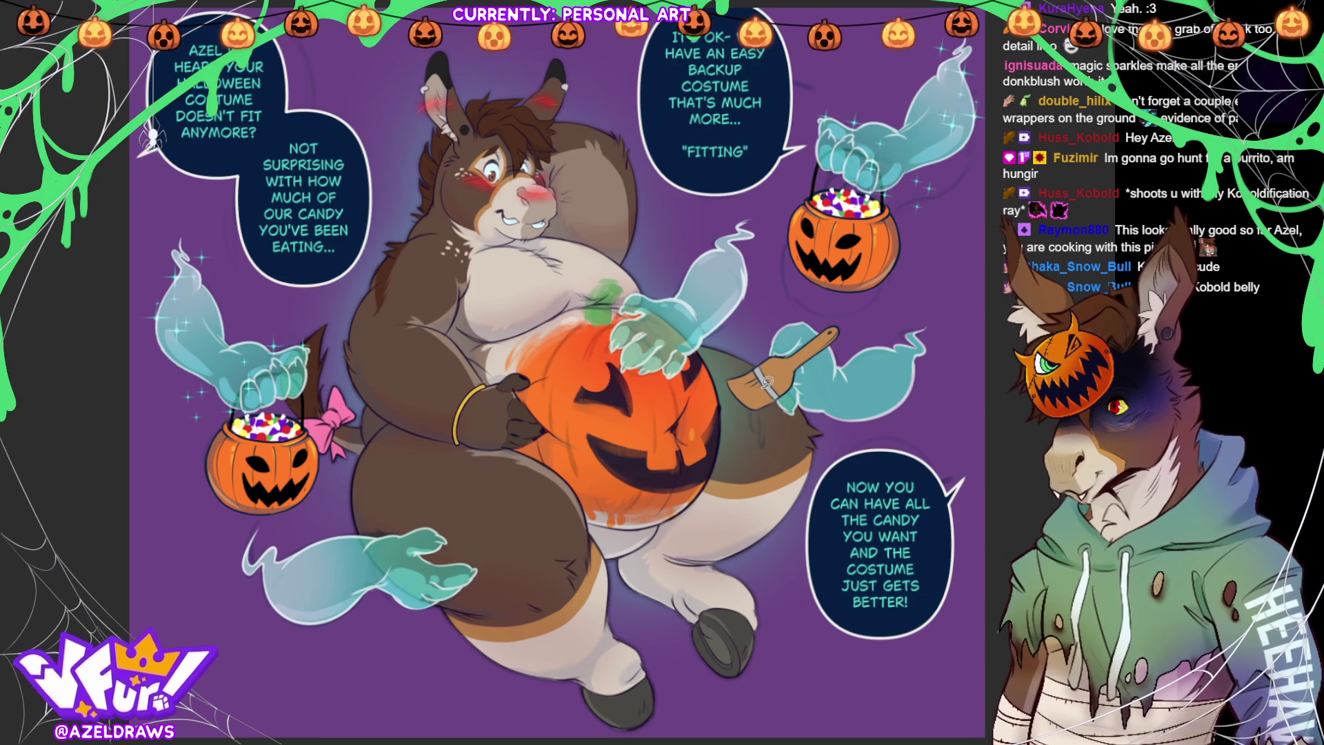
# Fill the paintbrush bristles dark blue and draw an orange paint drip from its tip.
pyautogui.moveTo(764, 360)
pyautogui.mouseDown()
pyautogui.moveTo(782, 414)
pyautogui.moveTo(764, 355)
pyautogui.mouseUp()
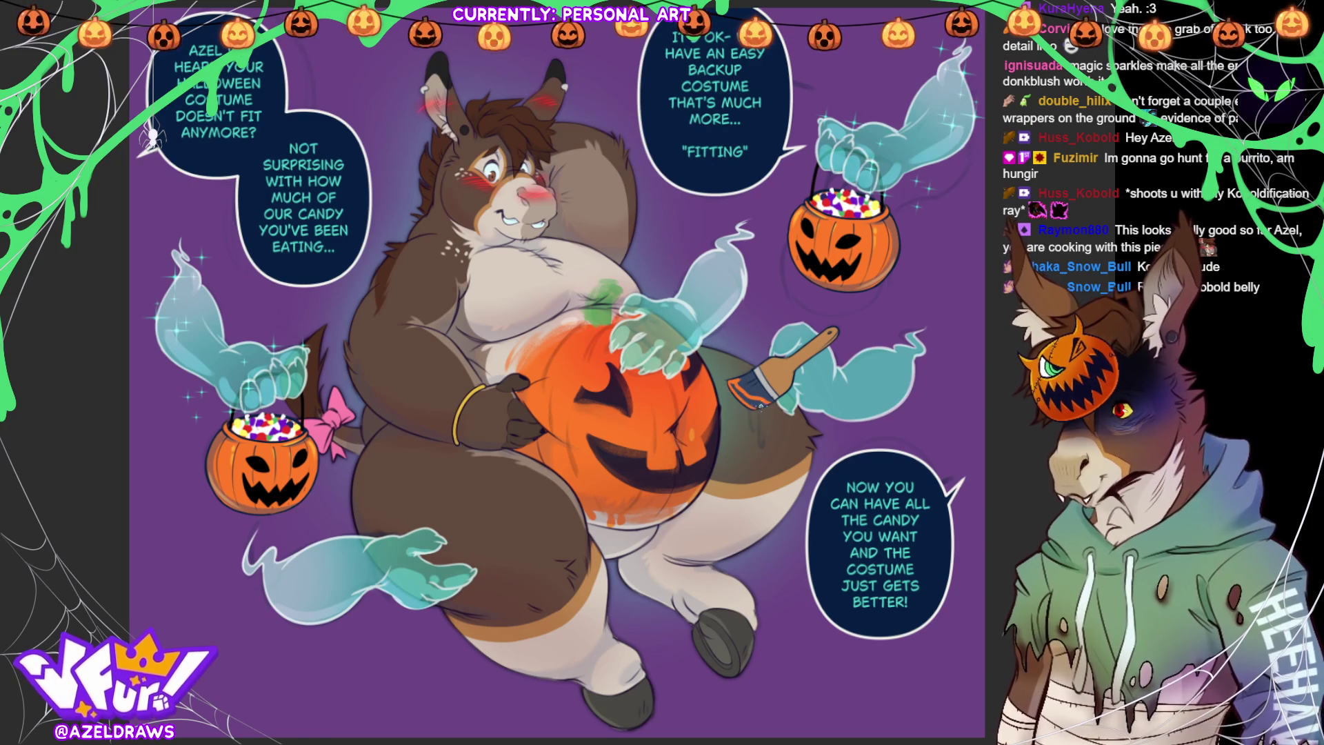
pyautogui.moveTo(746, 398)
pyautogui.mouseDown()
pyautogui.moveTo(753, 429)
pyautogui.moveTo(755, 401)
pyautogui.mouseUp()
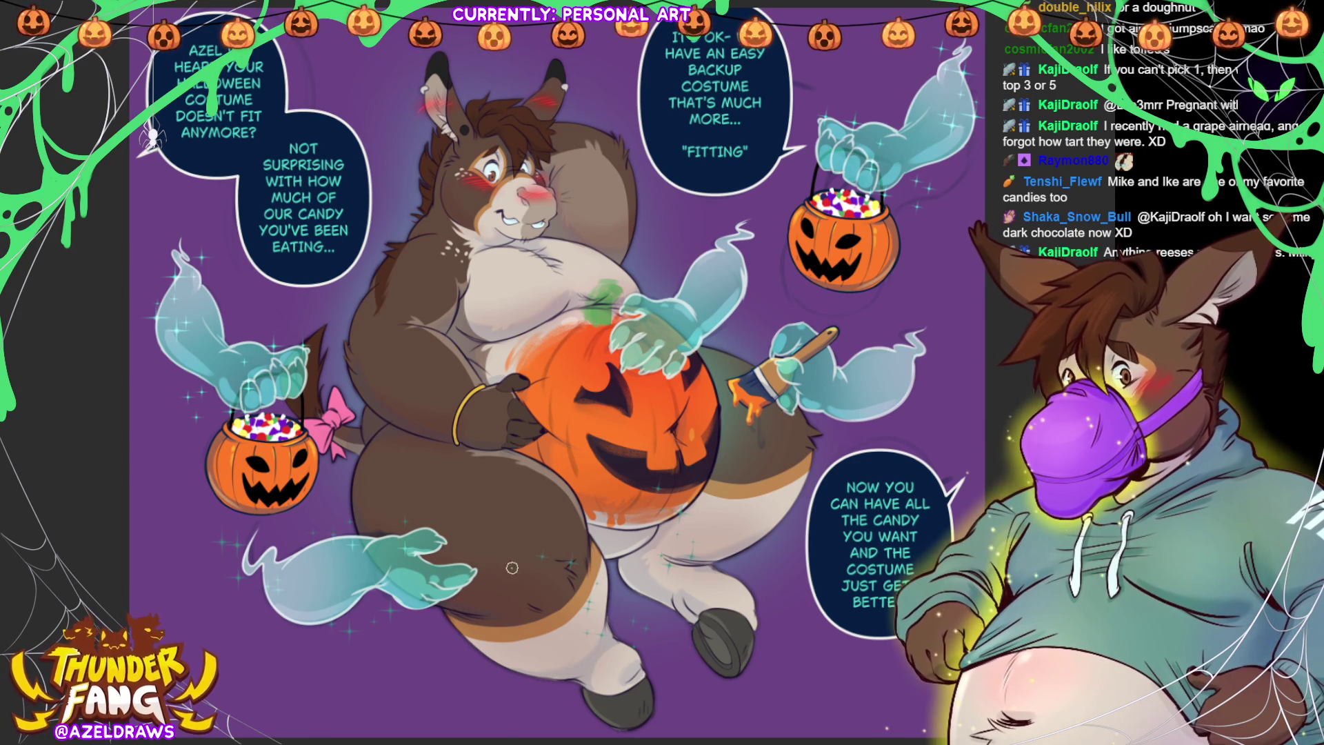
pyautogui.keyDown('alt'); pyautogui.click(354, 625); pyautogui.keyUp('alt')
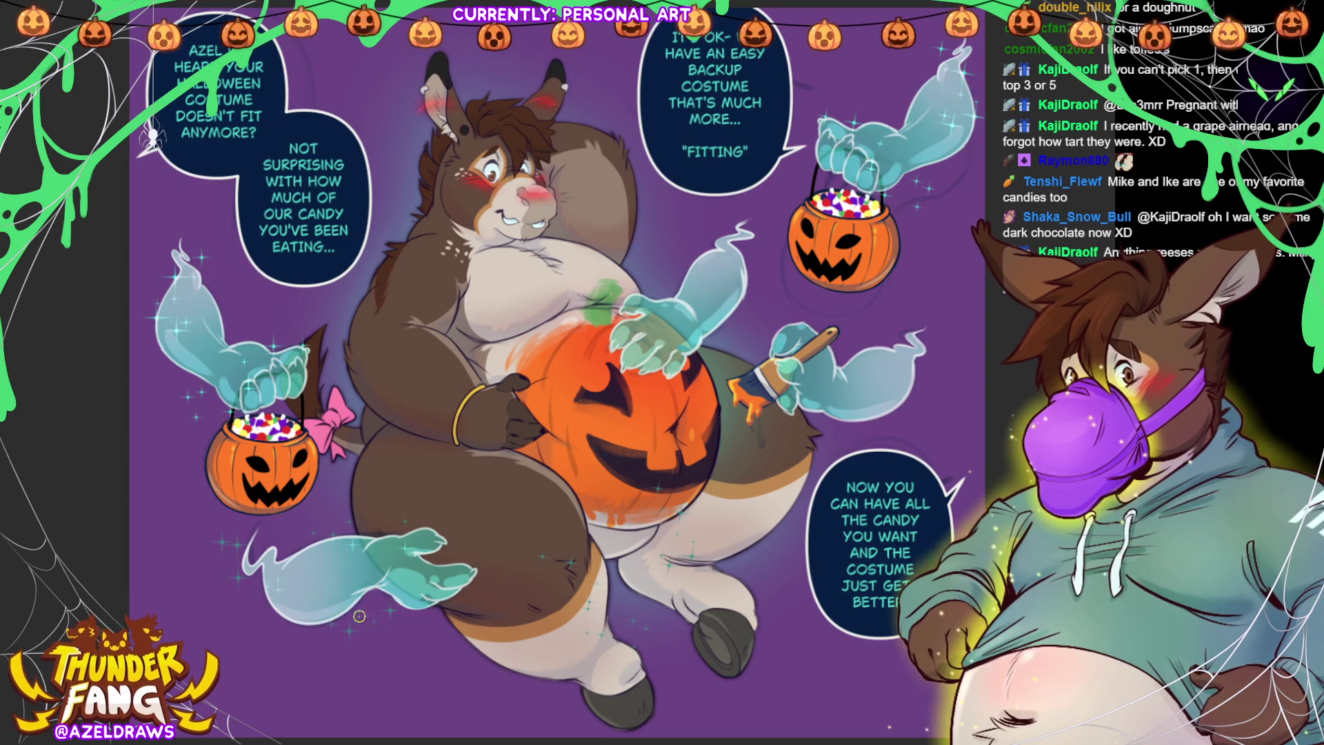
pyautogui.moveTo(594, 483)
pyautogui.mouseDown()
pyautogui.moveTo(537, 645)
pyautogui.moveTo(742, 525)
pyautogui.moveTo(589, 483)
pyautogui.mouseUp()
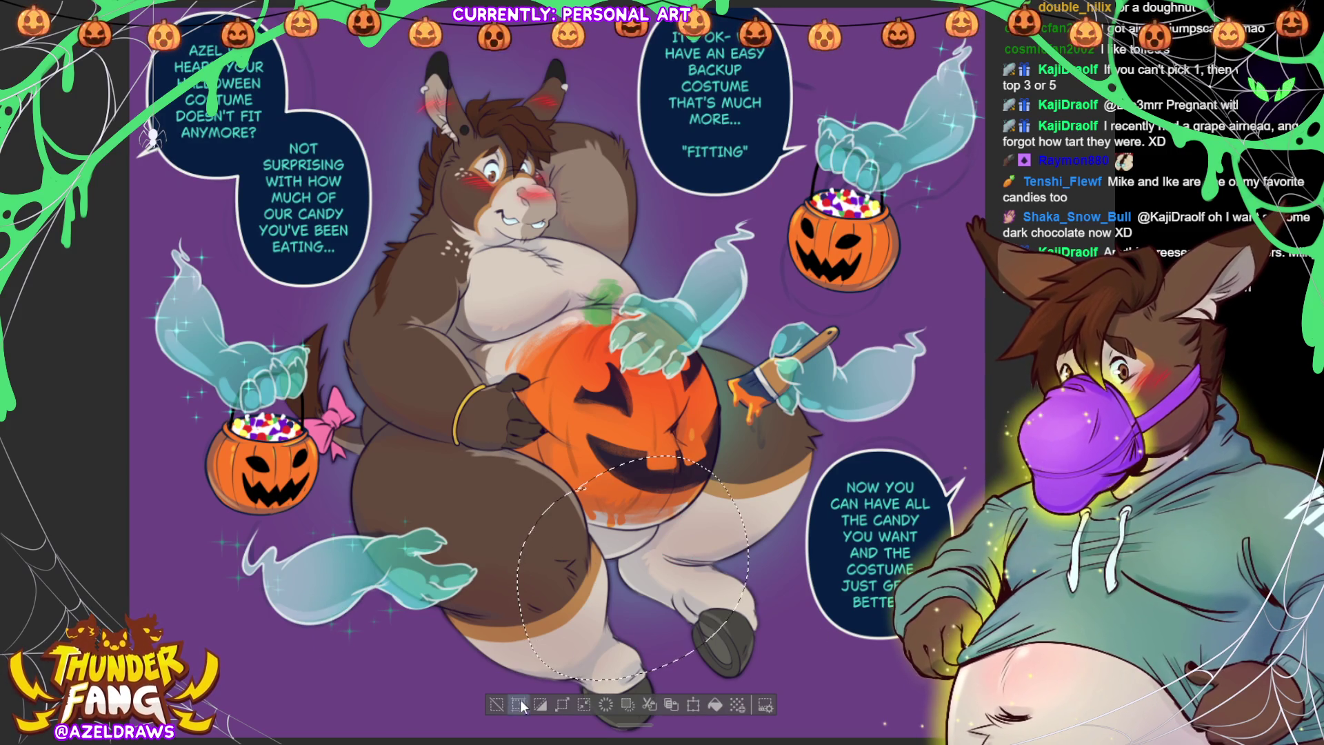
pyautogui.hotkey('ctrl', 'd')
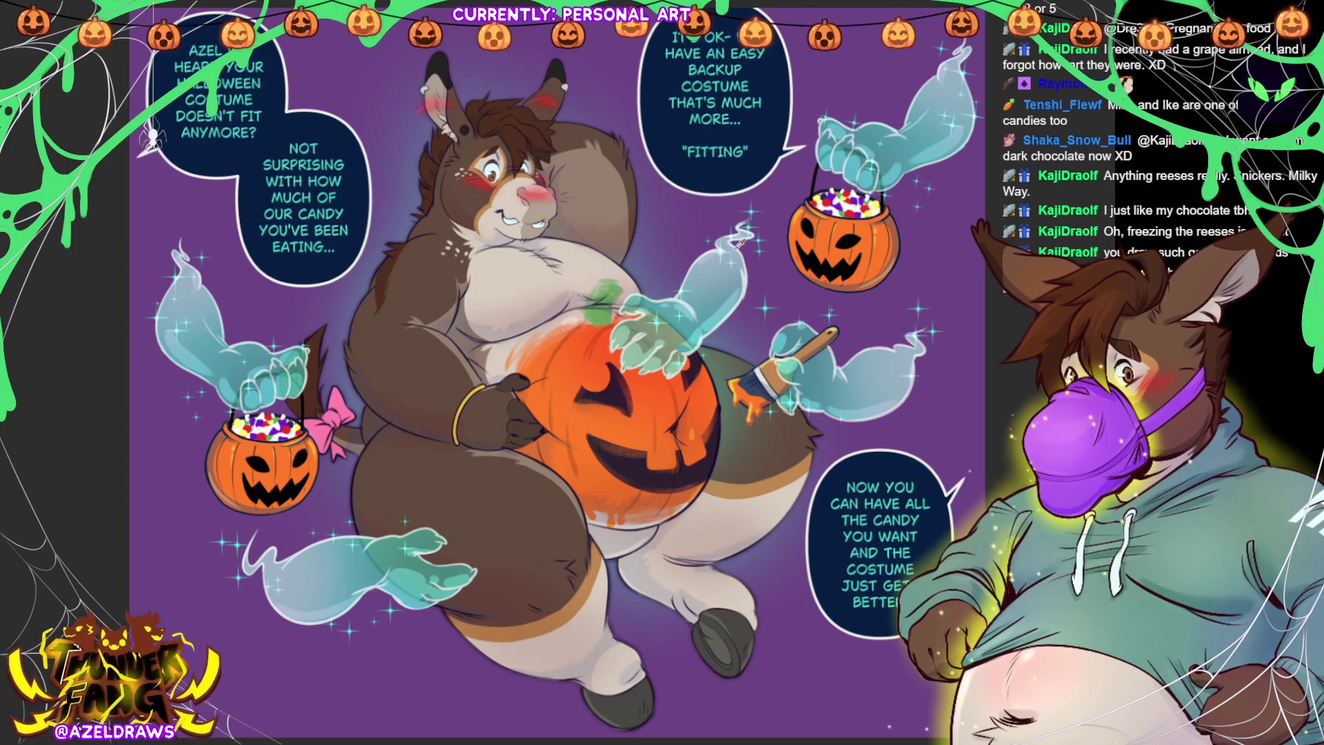
# Paint a faint purple glow on the right ghost's arm and brighten the left ghost's edge.
pyautogui.moveTo(911, 121)
pyautogui.mouseDown()
pyautogui.moveTo(889, 111)
pyautogui.moveTo(930, 82)
pyautogui.mouseUp()
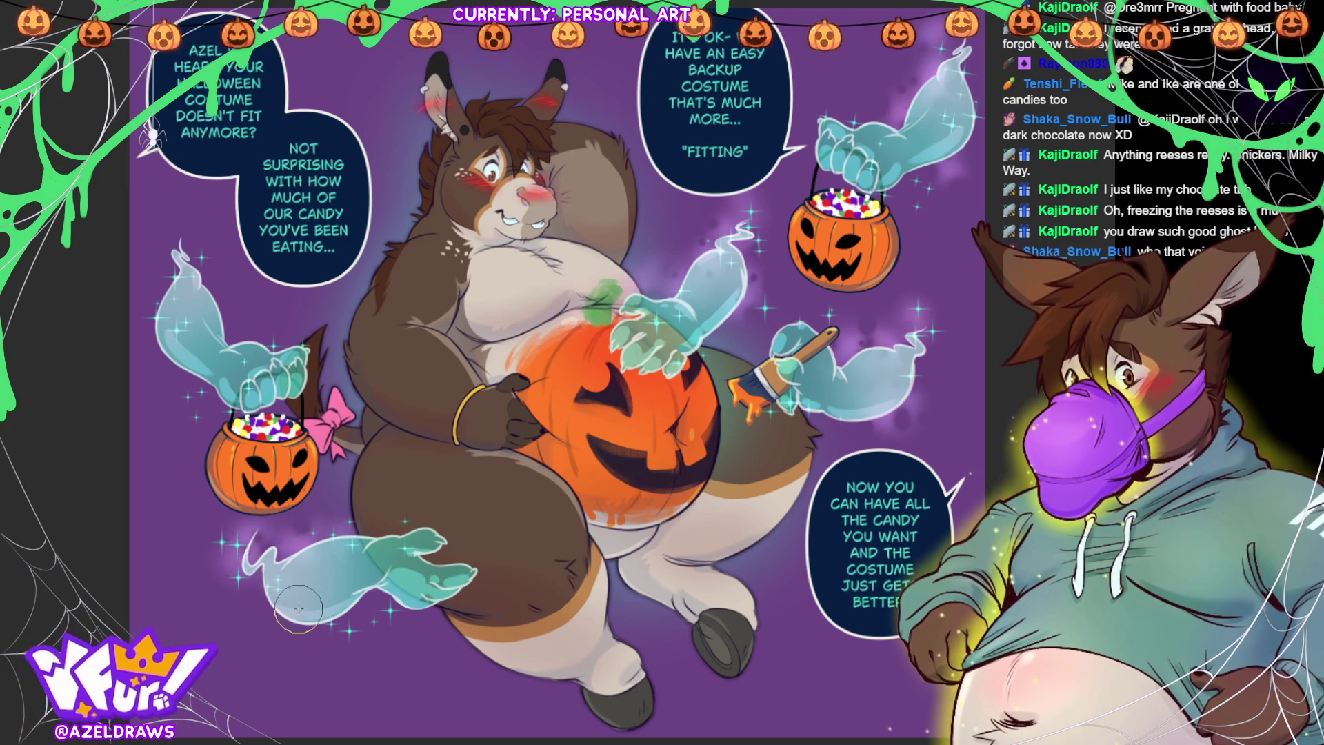
pyautogui.moveTo(165, 297)
pyautogui.mouseDown()
pyautogui.moveTo(200, 390)
pyautogui.moveTo(193, 255)
pyautogui.moveTo(203, 299)
pyautogui.moveTo(307, 383)
pyautogui.mouseUp()
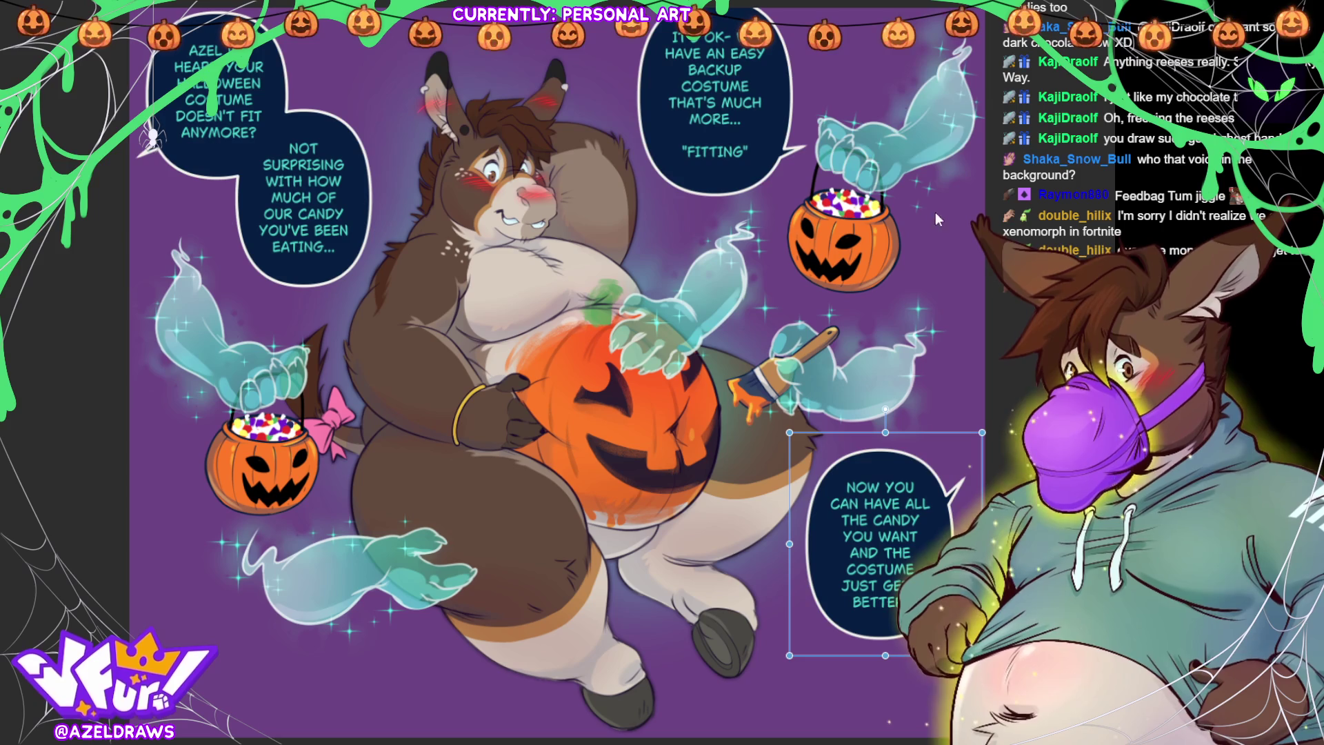
pyautogui.click(1036, 247)
pyautogui.click(471, 151)
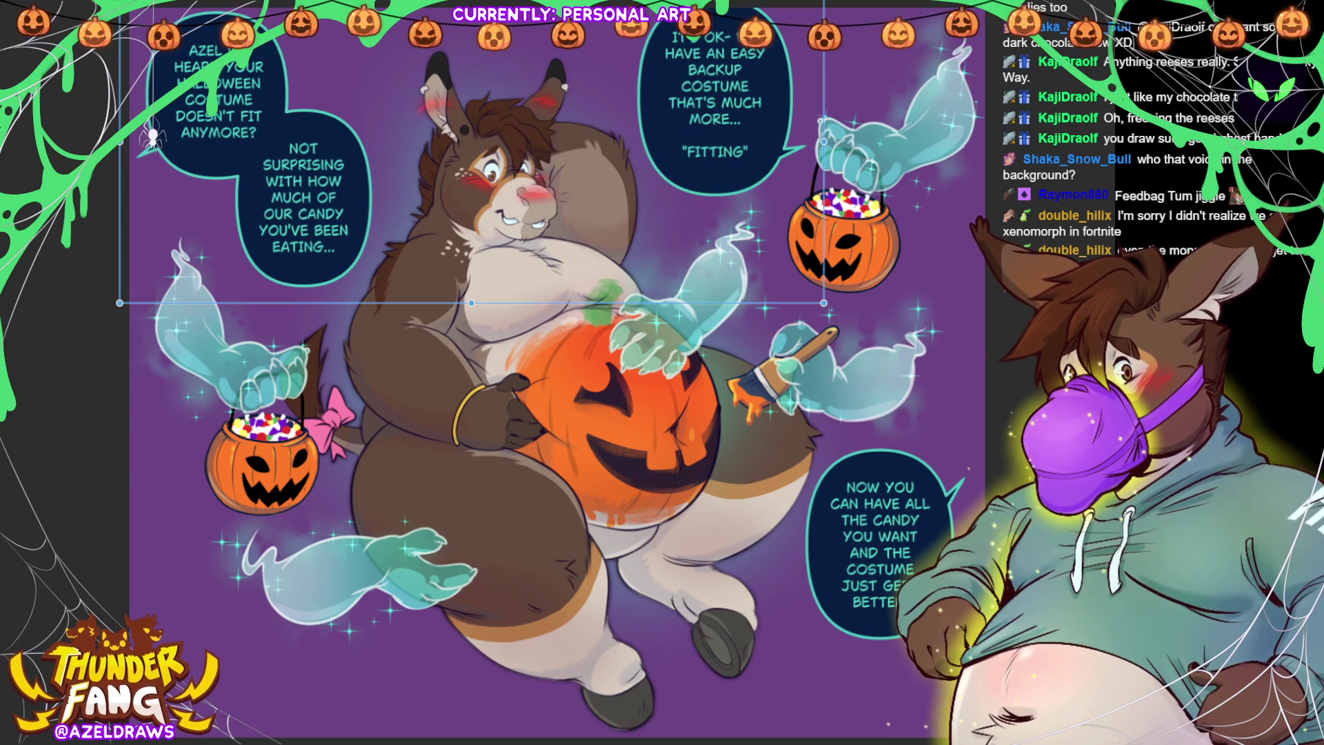
pyautogui.press('Return')
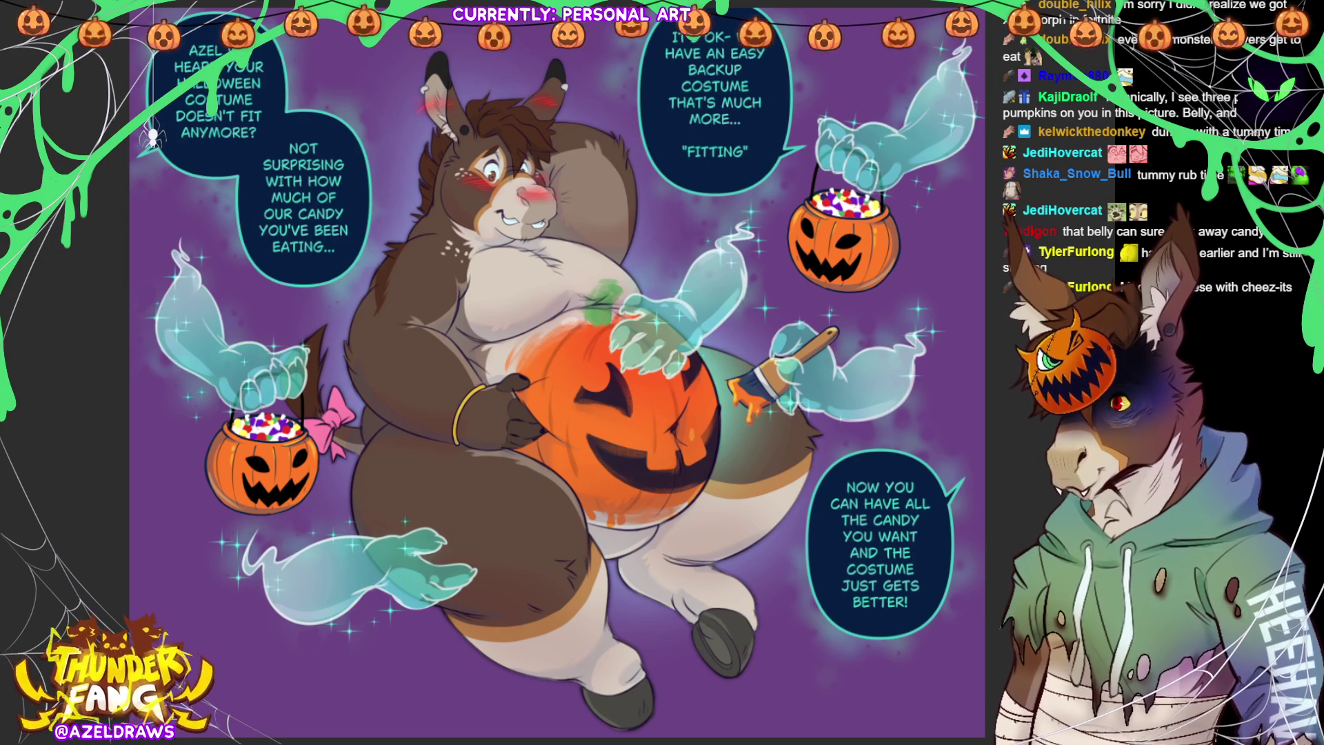
pyautogui.hotkey('ctrl', '-')
pyautogui.hotkey('ctrl', '0')
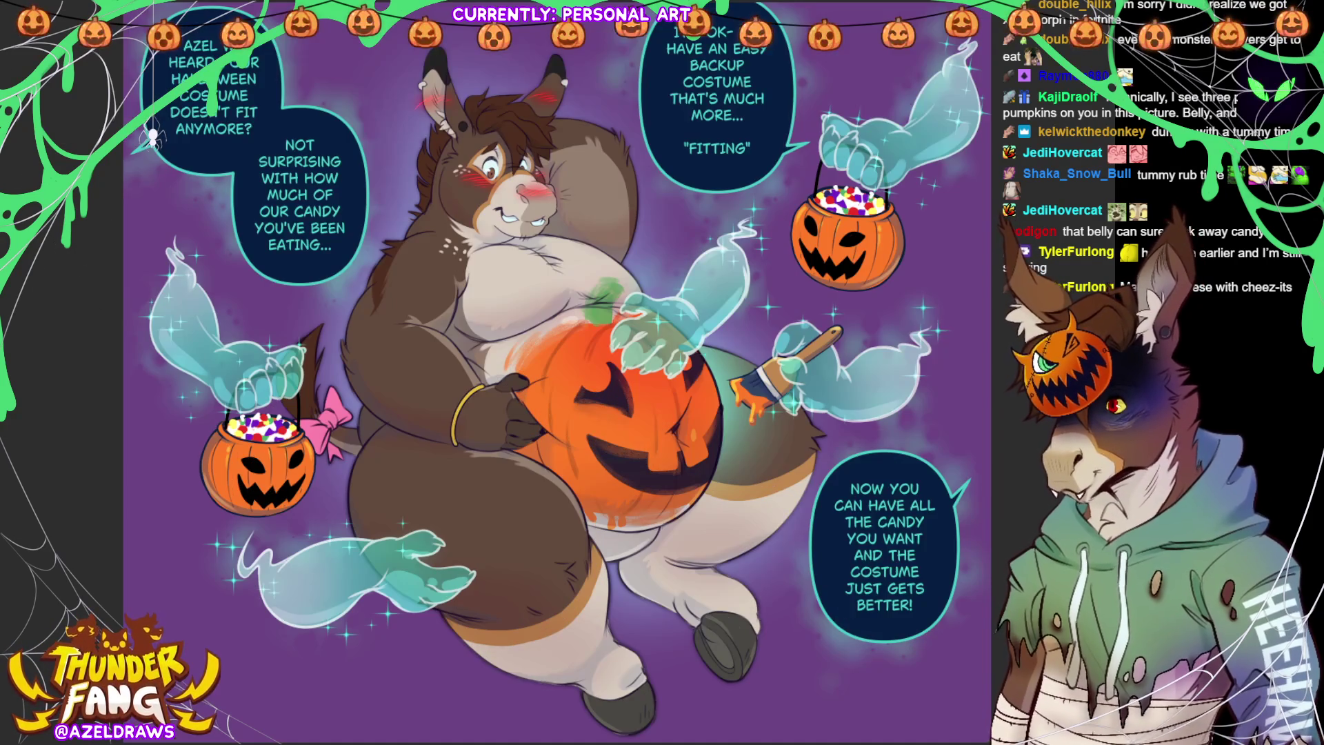
# Zoom out once with Ctrl+- so the whole comic page fits the window.
pyautogui.hotkey('ctrl', '-')
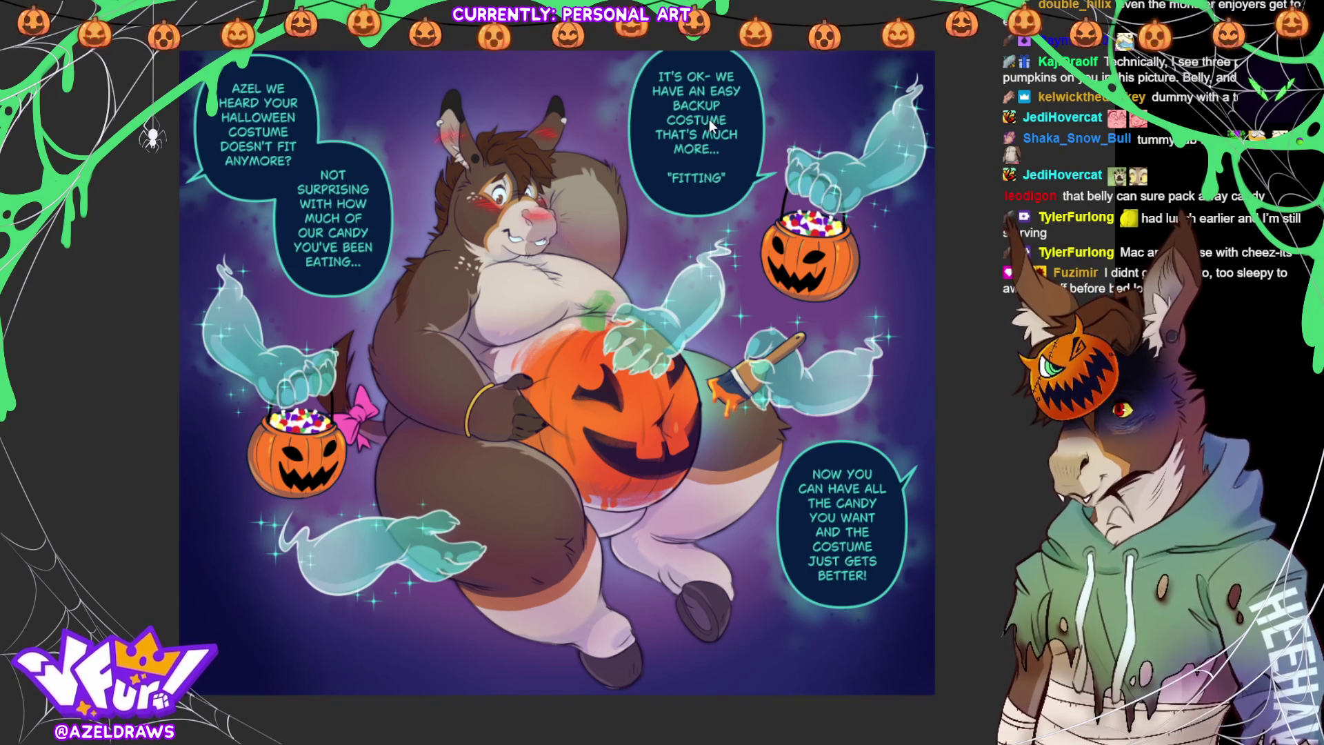
# Nudge the IT'S OK speech text slightly down and commit the adjustment.
pyautogui.hotkey('ctrl', 't')
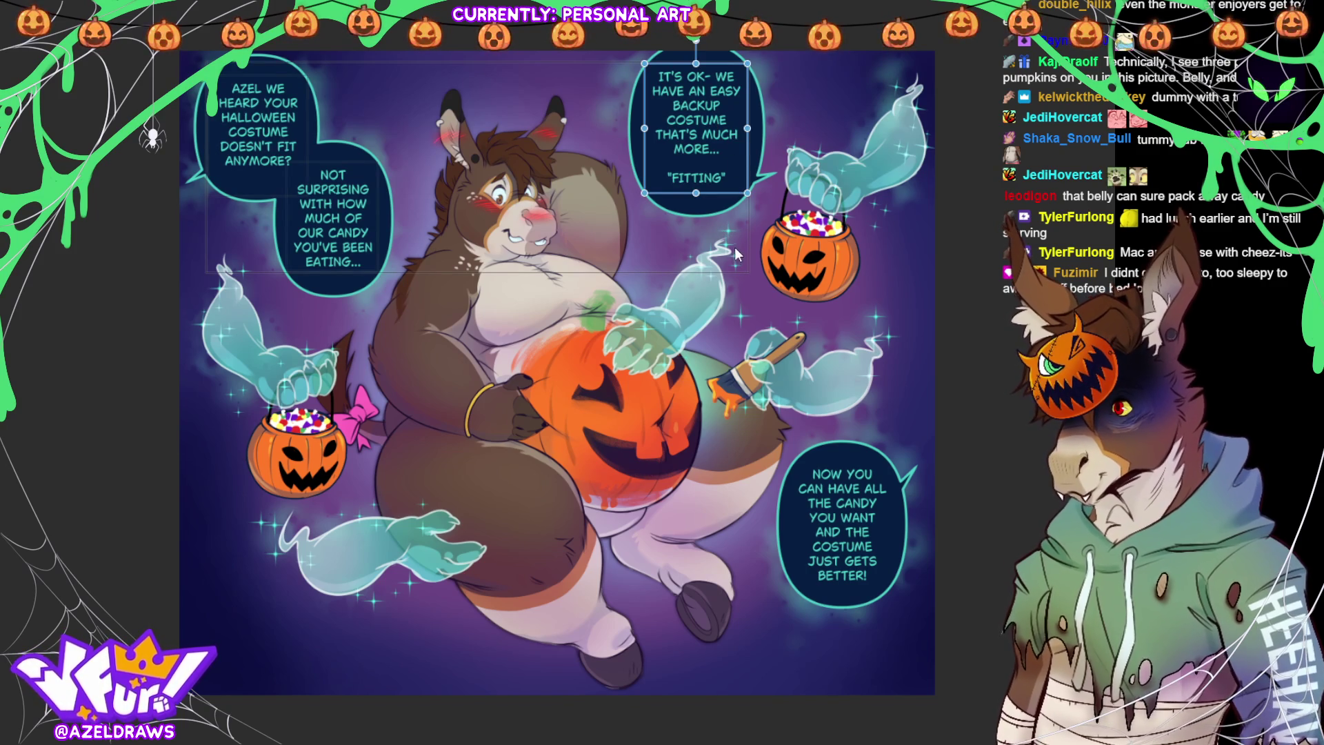
pyautogui.press('Down')
pyautogui.press('Down')
pyautogui.press('Down')
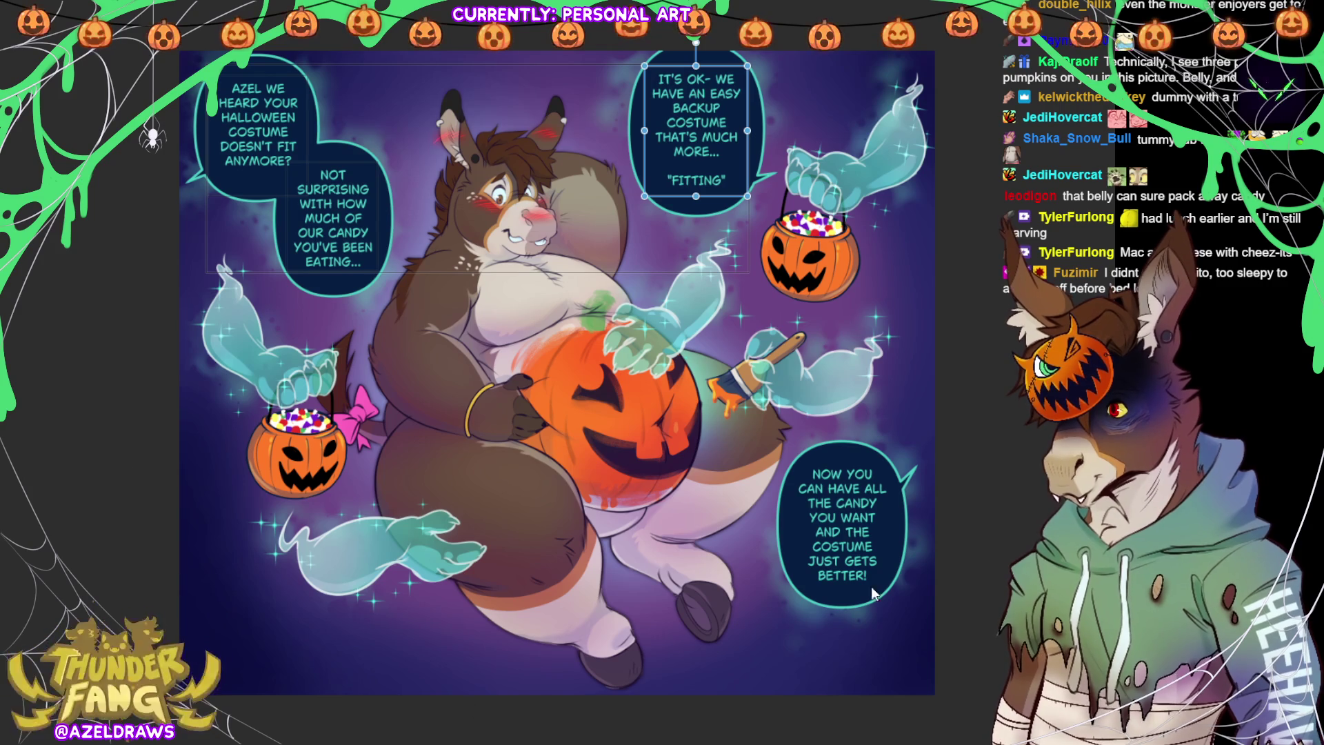
pyautogui.click(855, 560)
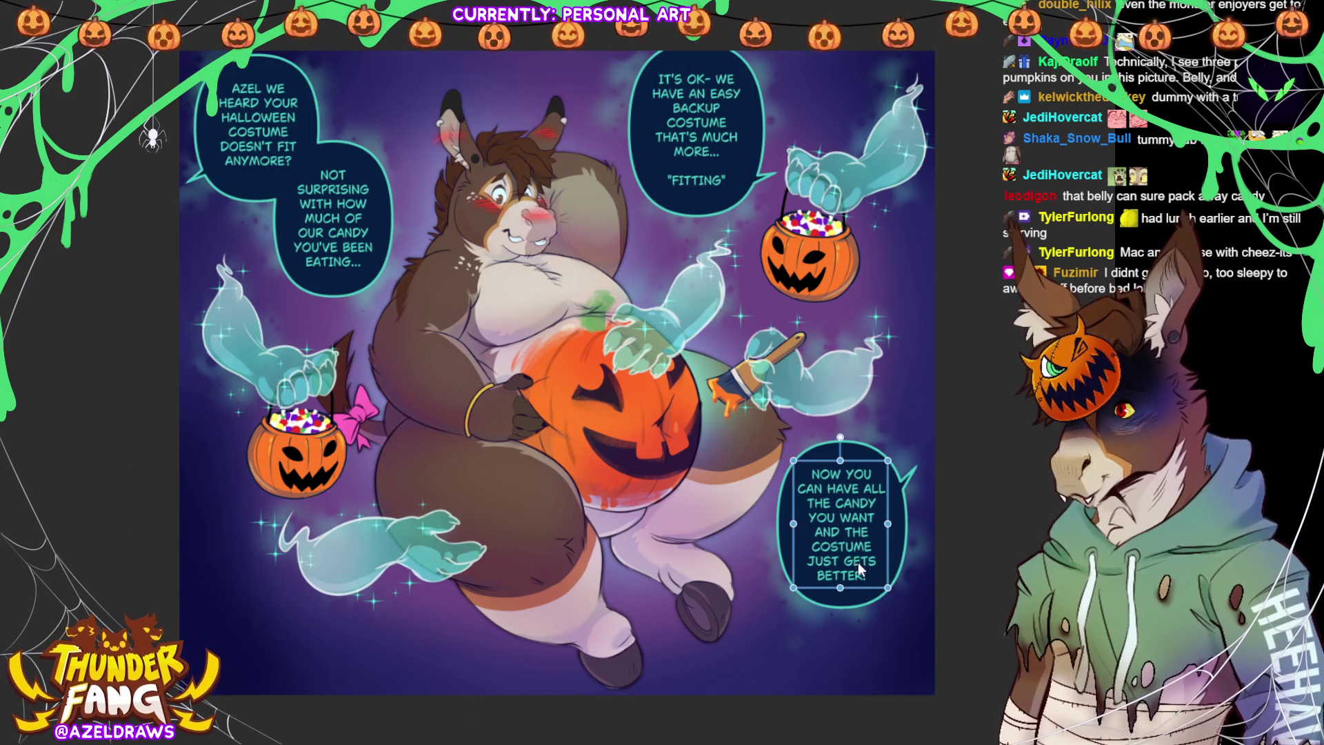
pyautogui.press('Return')
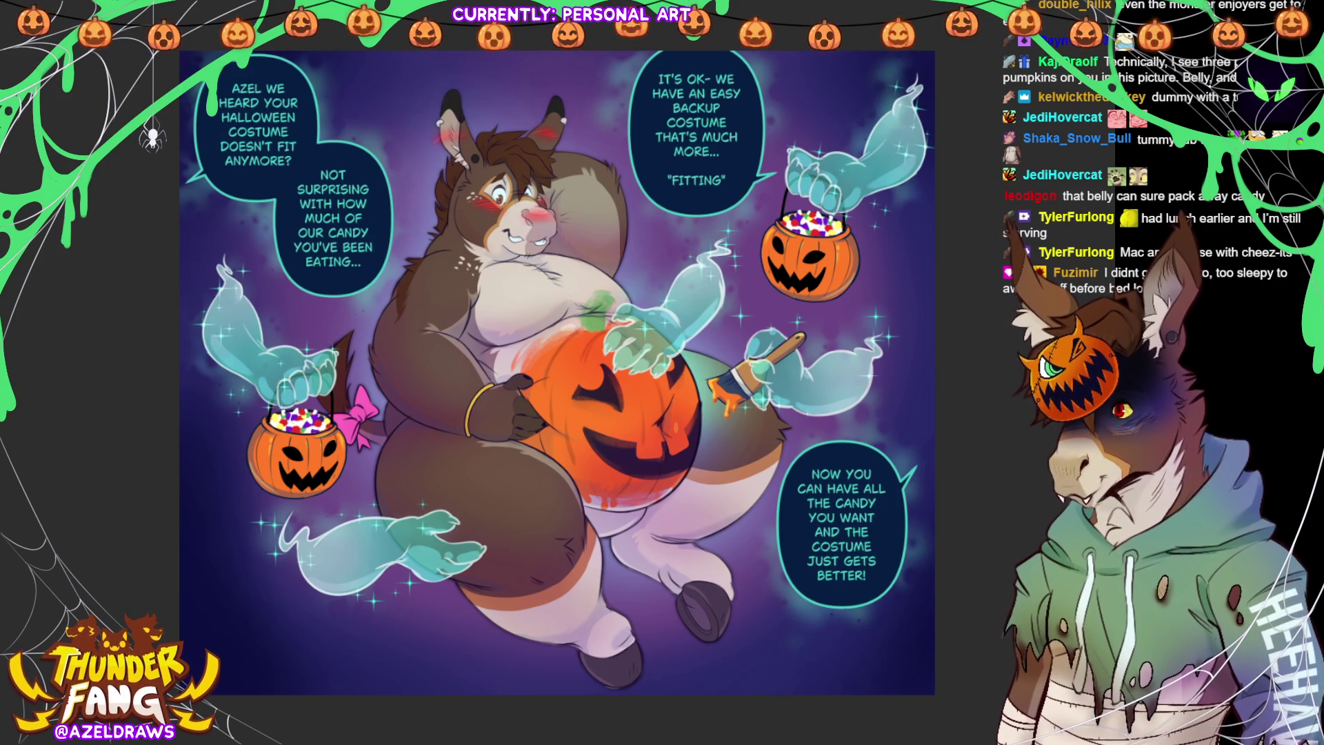
# Lower the top edge of the top-centre speech bubble, then select both top bubbles.
pyautogui.click(714, 60)
pyautogui.moveTo(702, 25); pyautogui.dragTo(703, 46)
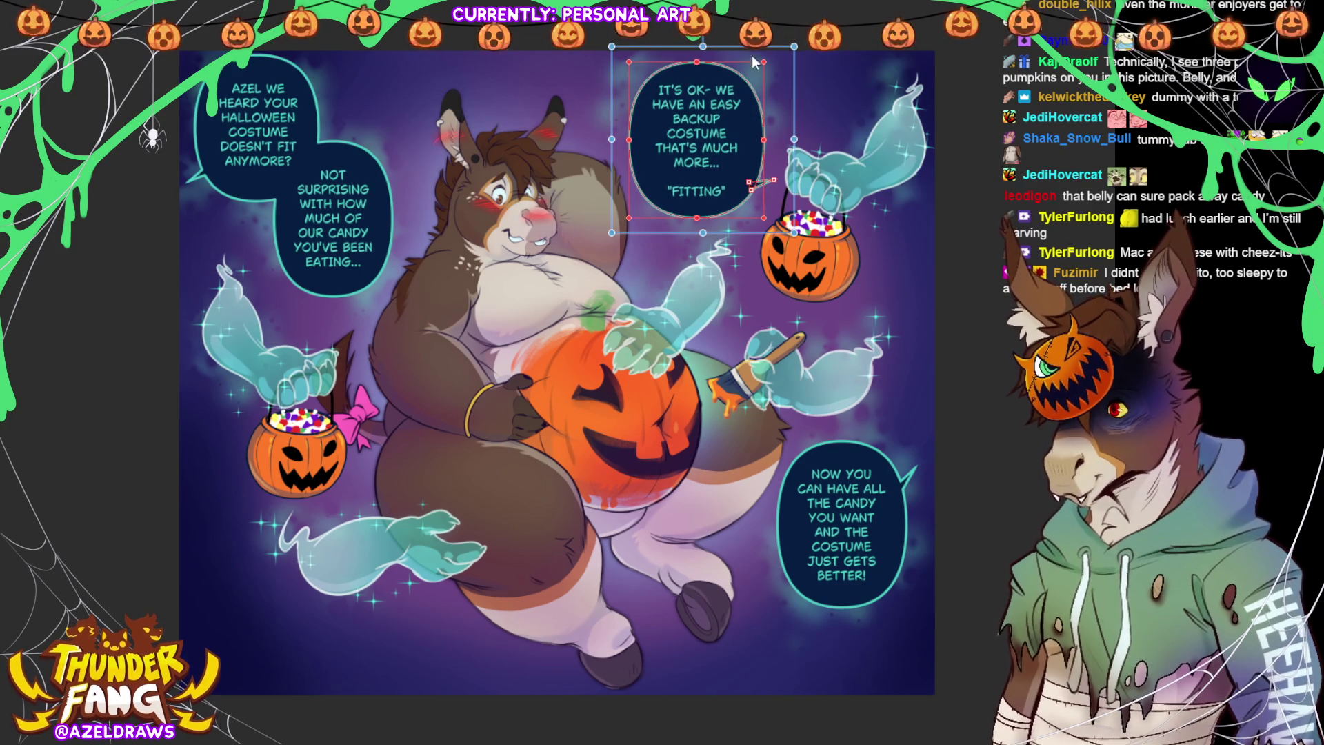
pyautogui.click(1004, 338)
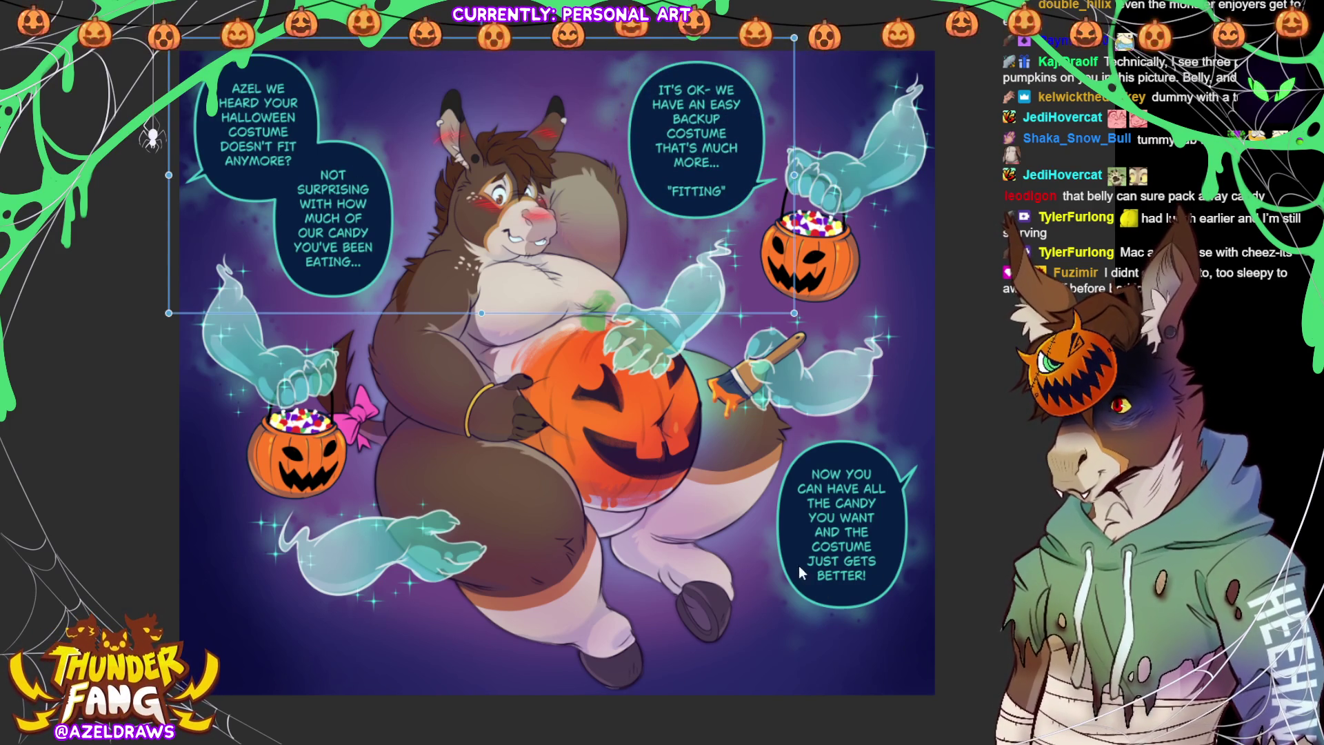
# Widen and shorten the lower-right bubble's text box so its lines reflow, then commit.
pyautogui.click(841, 576)
pyautogui.moveTo(788, 524); pyautogui.dragTo(862, 539)
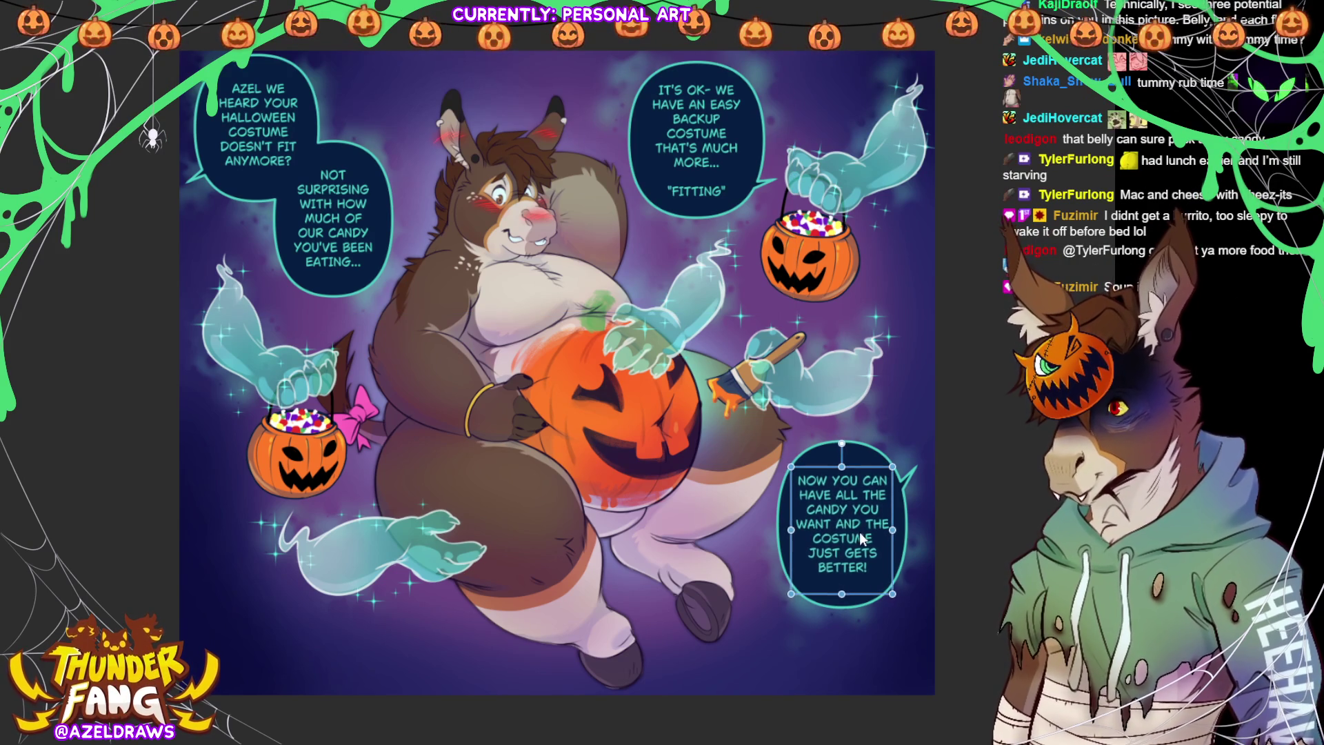
pyautogui.moveTo(841, 591); pyautogui.dragTo(855, 553)
pyautogui.press('Escape')
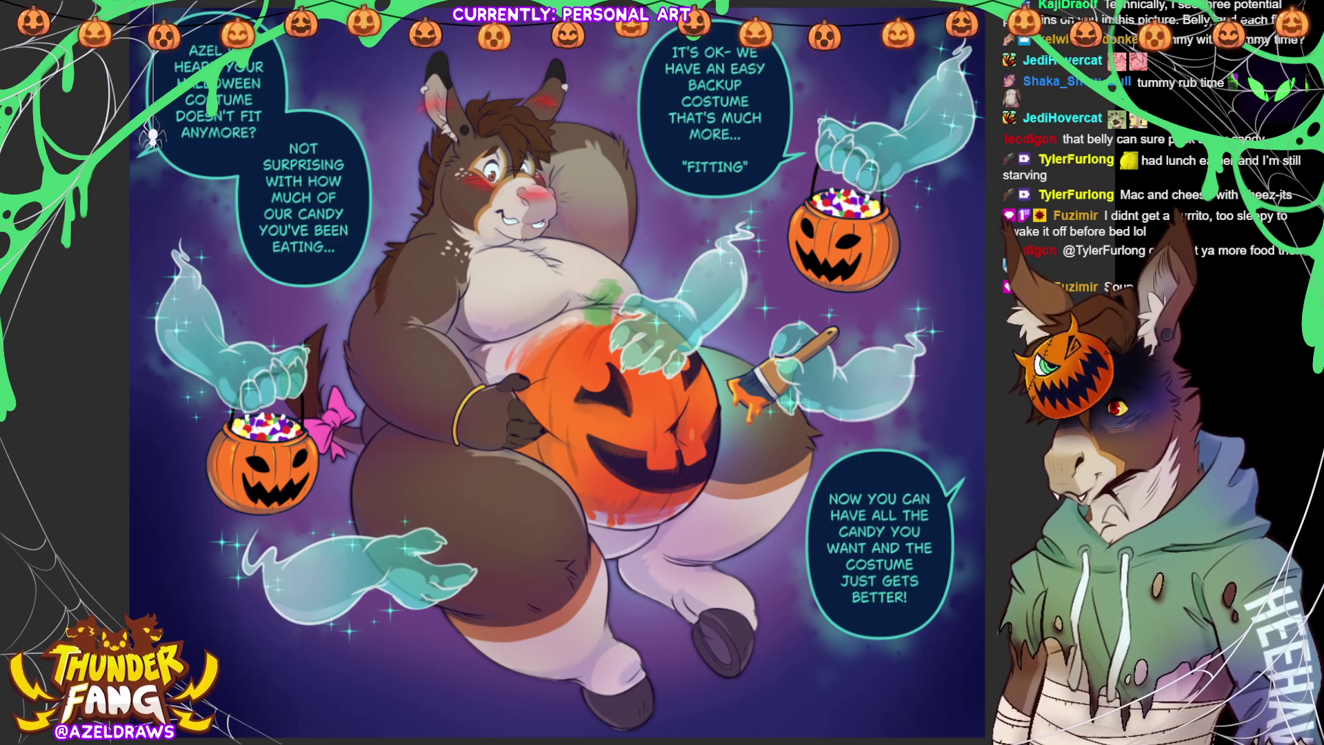
# Nudge the top-left speech bubble's text slightly left and confirm its position.
pyautogui.click(222, 97)
pyautogui.press('Left')
pyautogui.press('Left')
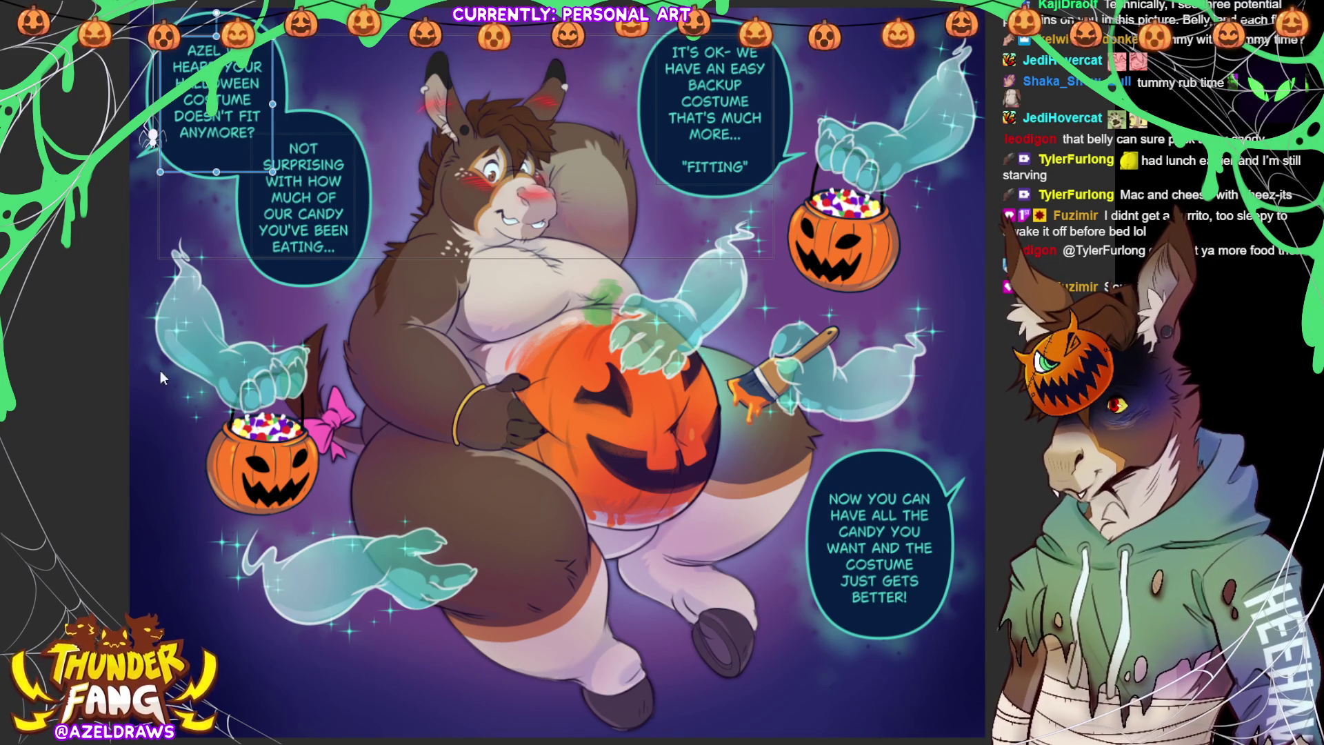
pyautogui.press('Return')
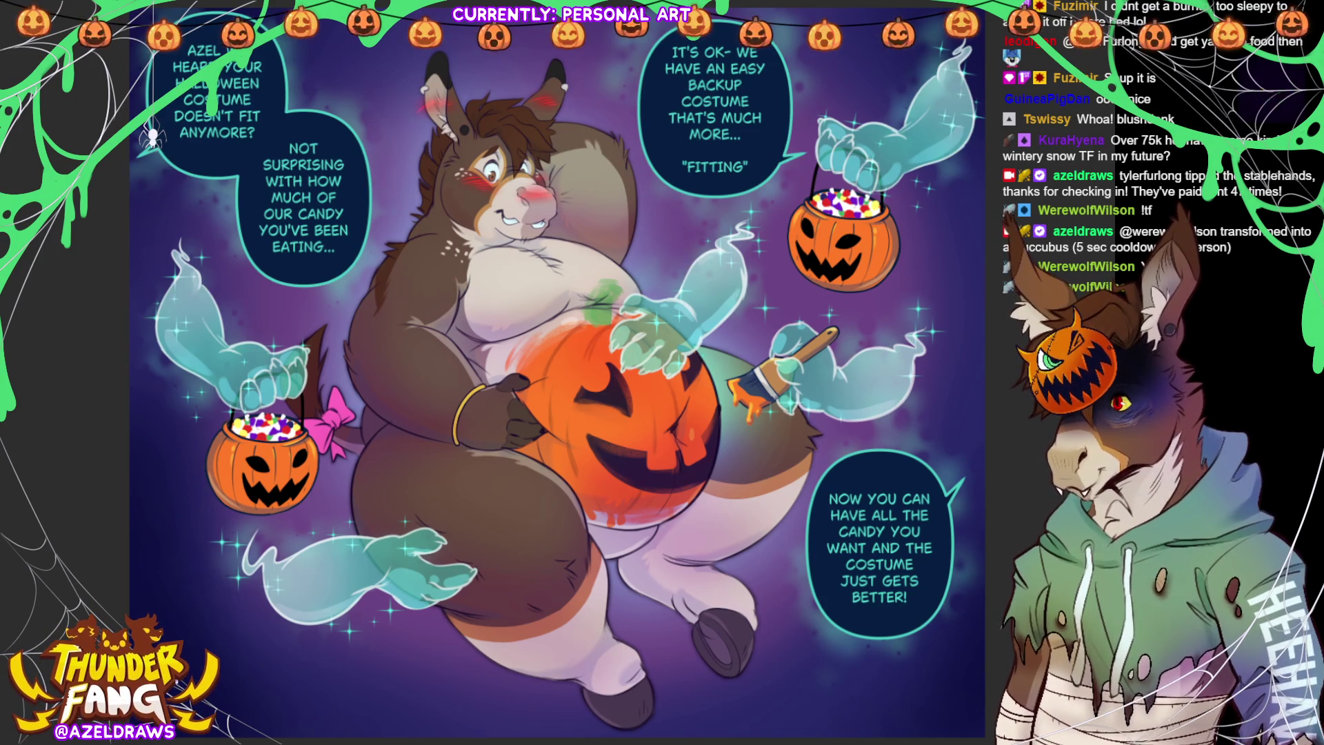
# Type the artist's signature handle in a bottom-left text box, then narrow the box.
pyautogui.moveTo(162, 667); pyautogui.dragTo(398, 722)
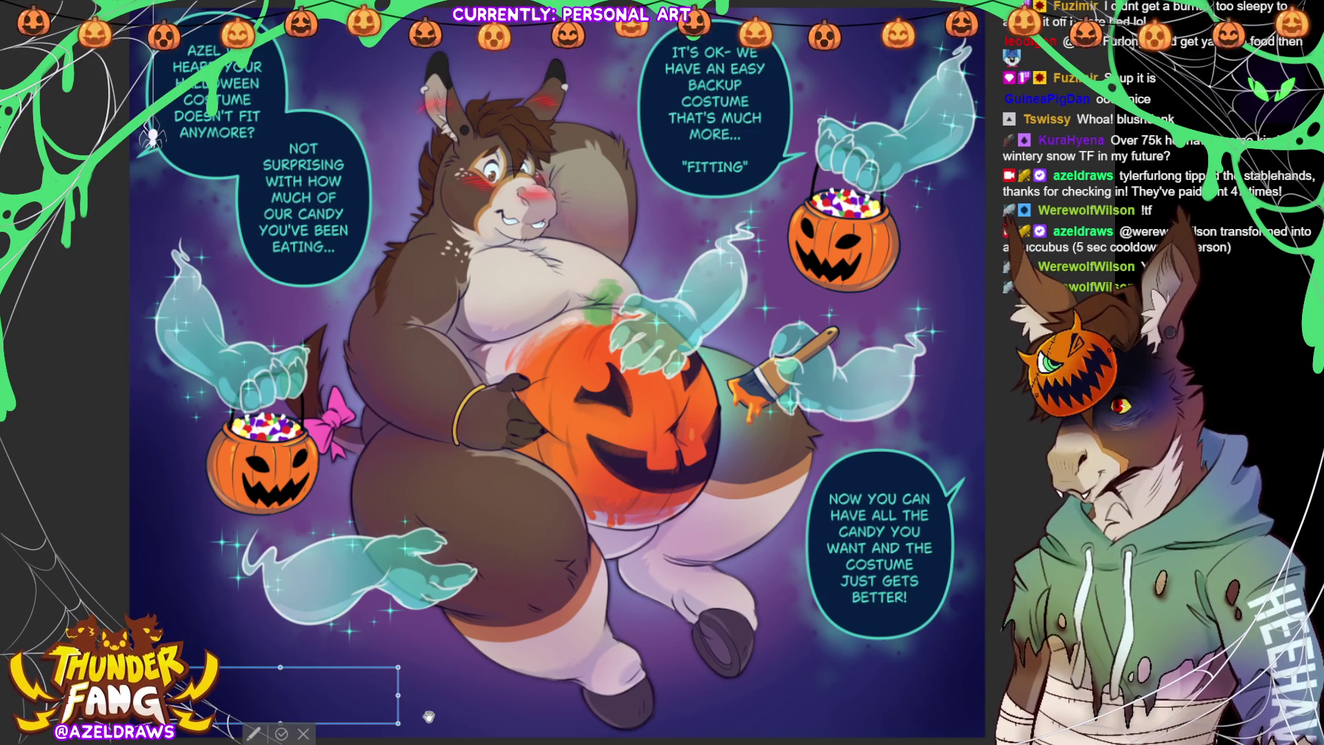
pyautogui.write('AZELDRAWS')
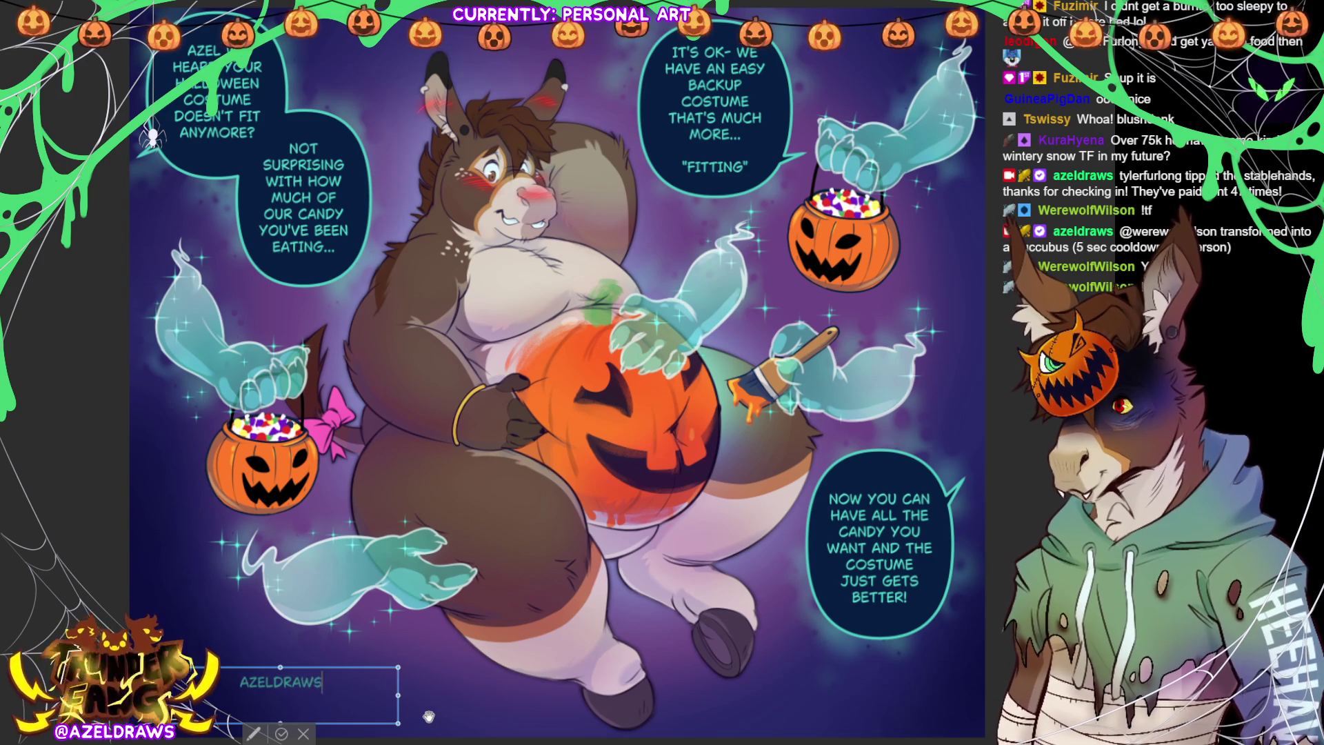
pyautogui.hotkey('ctrl', 'a')
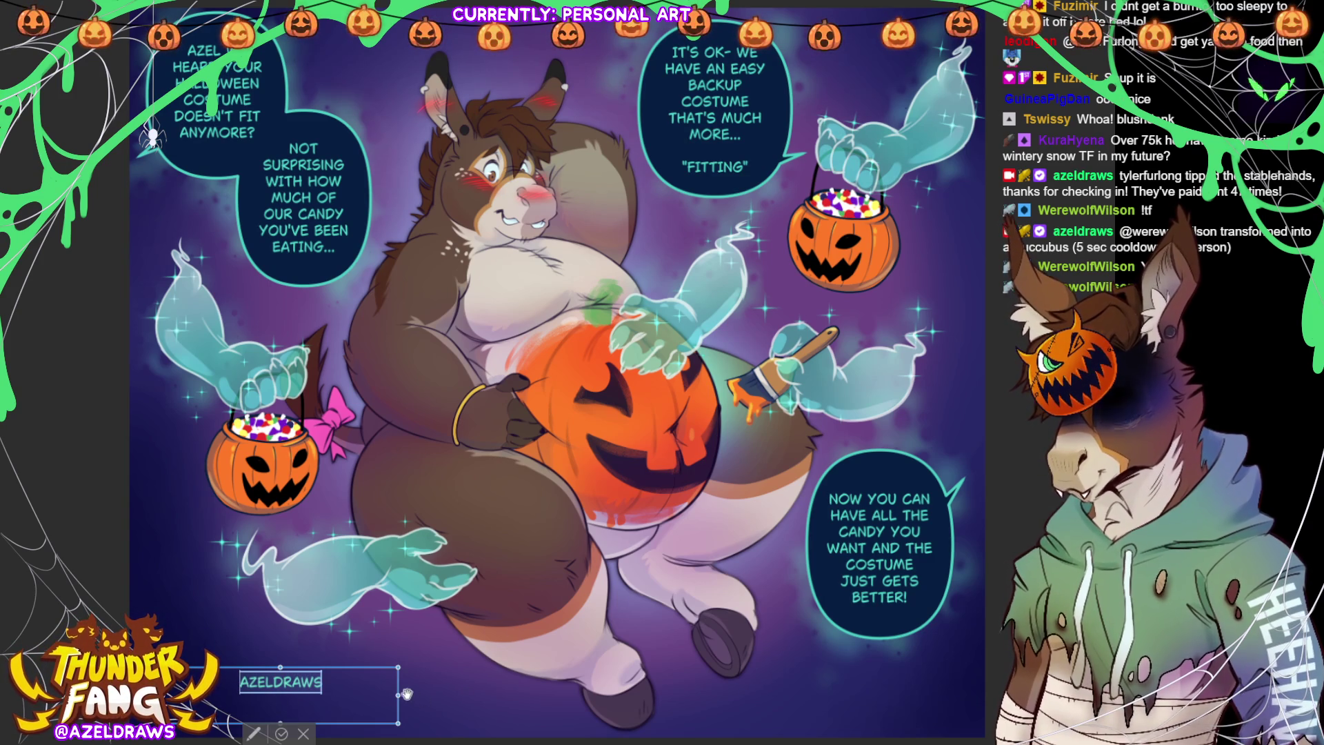
pyautogui.moveTo(398, 695); pyautogui.dragTo(225, 696)
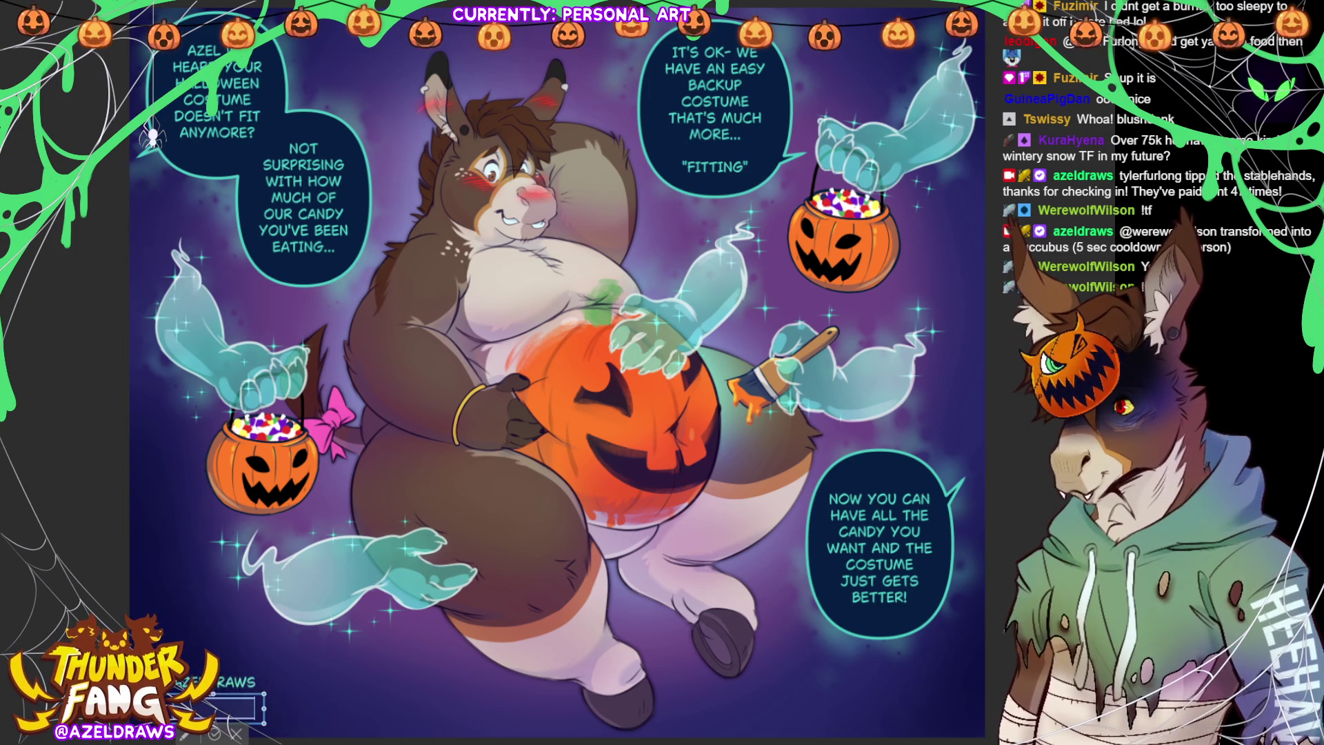